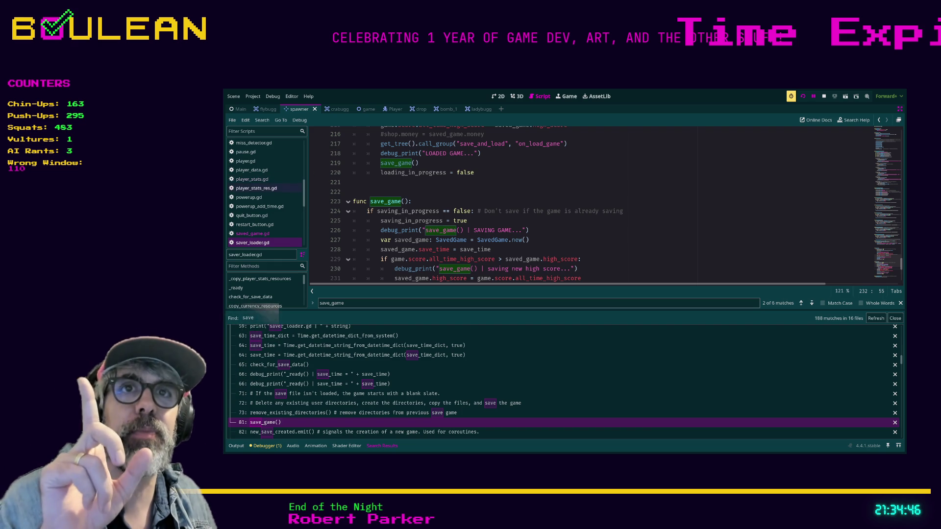
scroll(255, 196, up, 3)
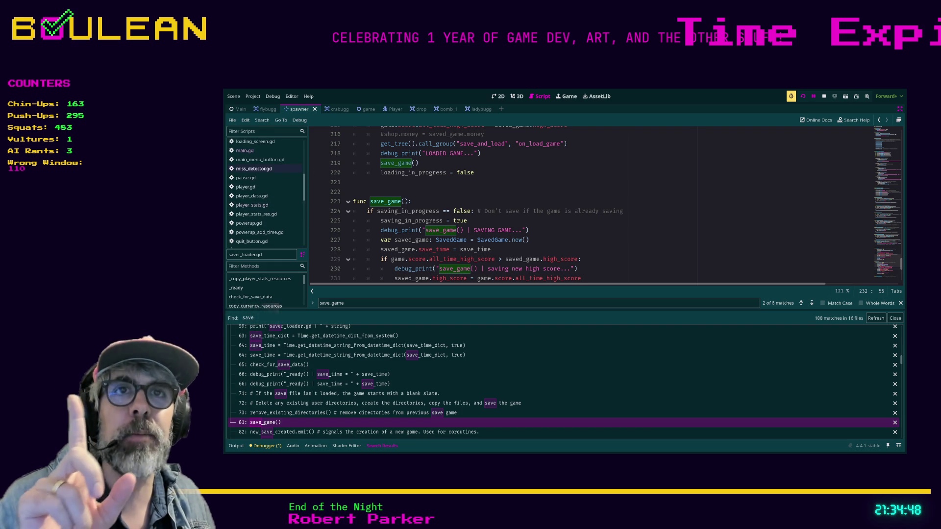
click(245, 151)
scroll(539, 206, down, 5)
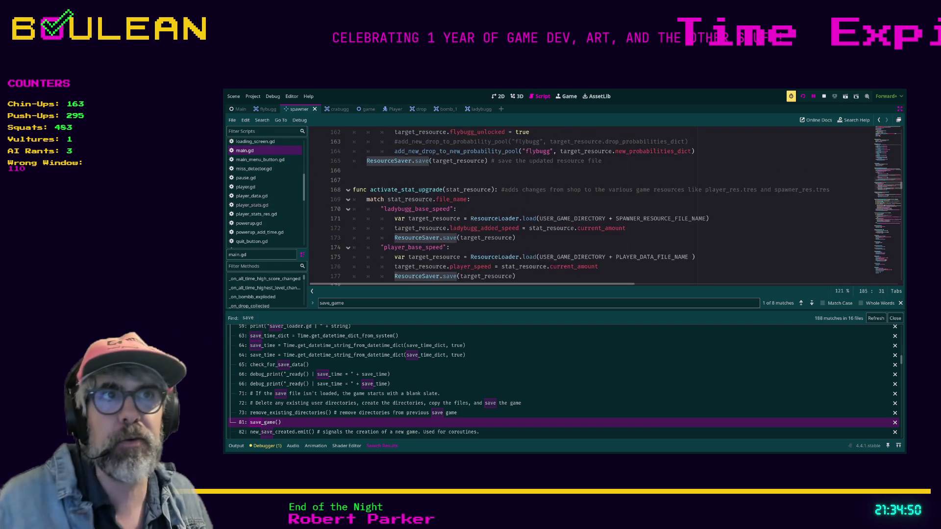
scroll(539, 206, up, 10)
click(432, 224)
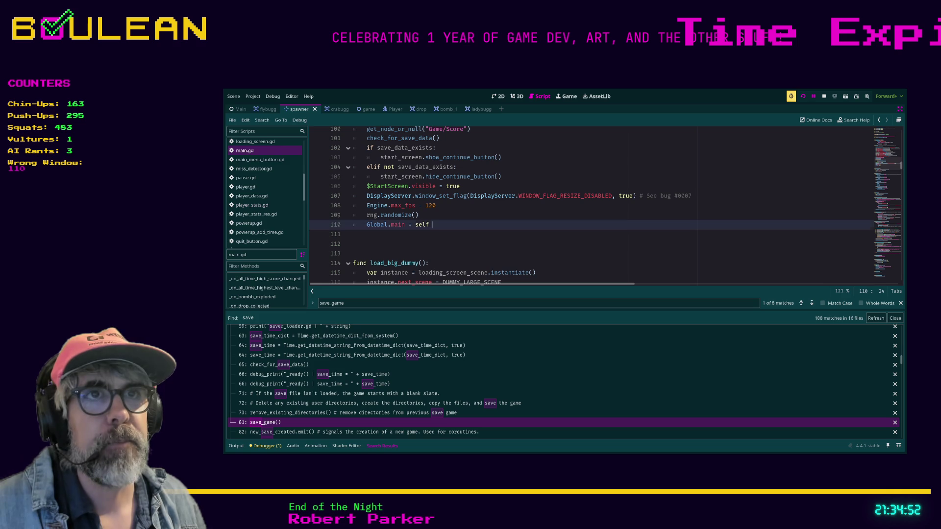
scroll(539, 205, up, 12)
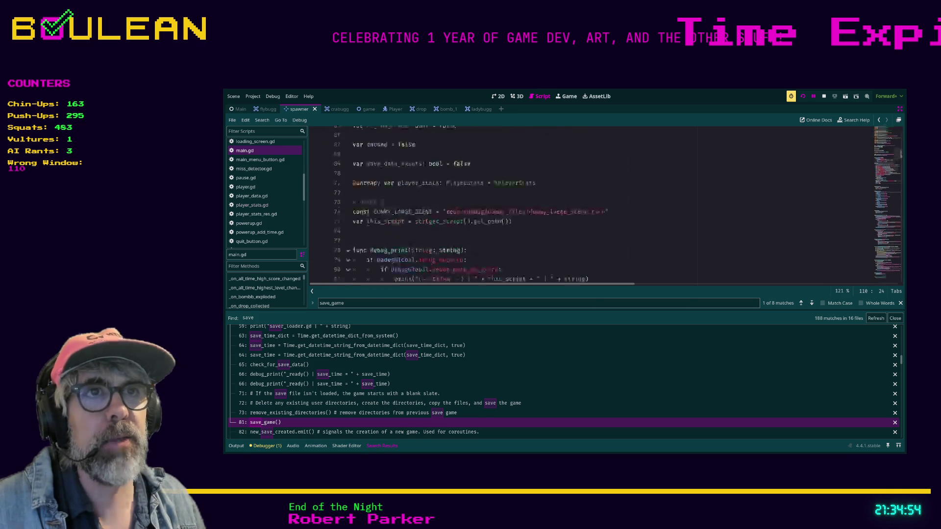
scroll(539, 206, up, 4)
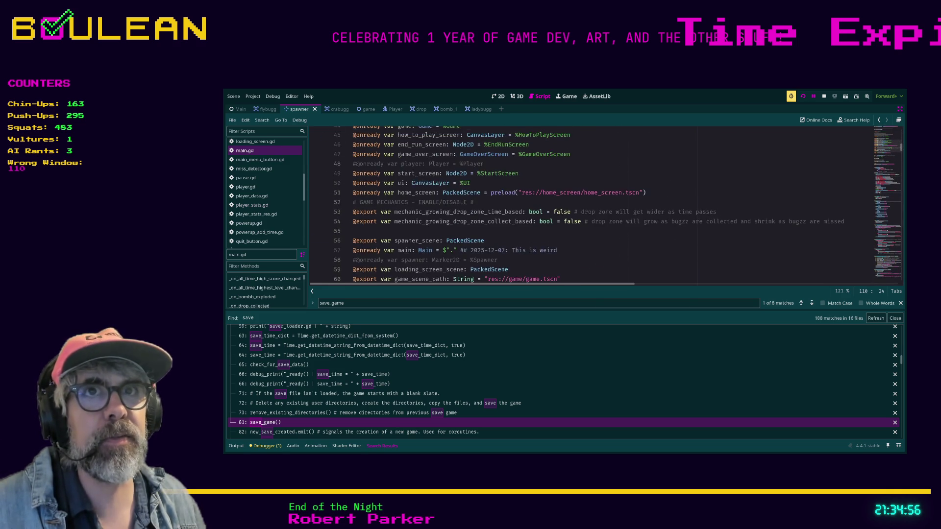
scroll(540, 206, up, 1)
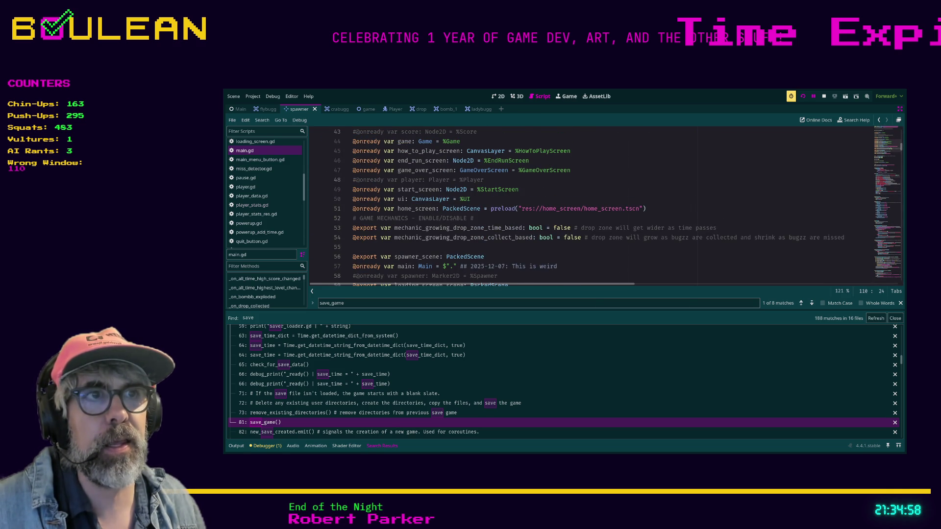
scroll(539, 206, down, 1)
Enlarge the code text and review main.gd's file path constants at the top
key(ctrl+equal)
key(ctrl+equal)
key(ctrl+equal)
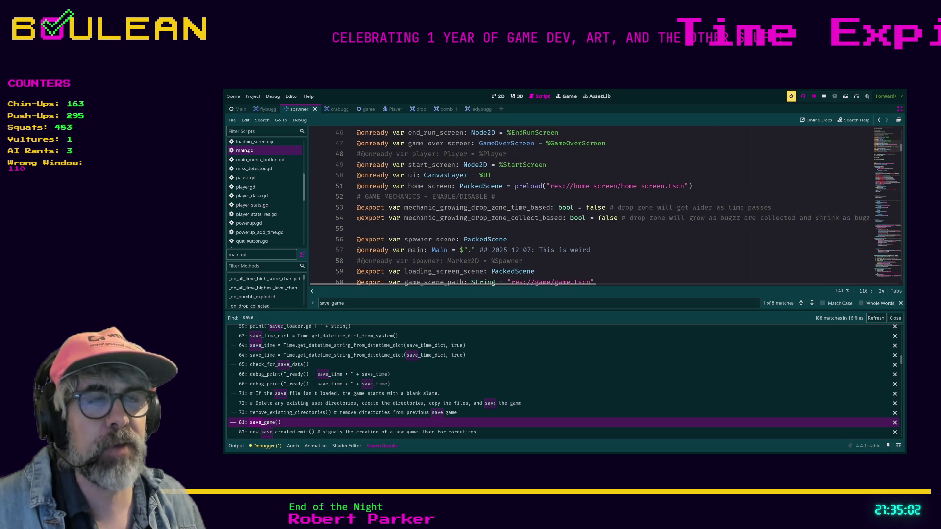
scroll(539, 206, down, 1)
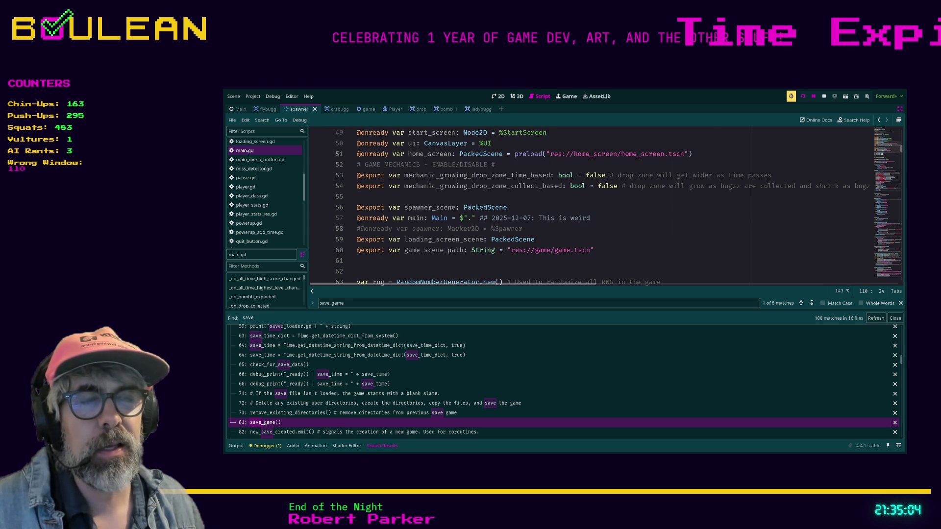
scroll(617, 205, up, 15)
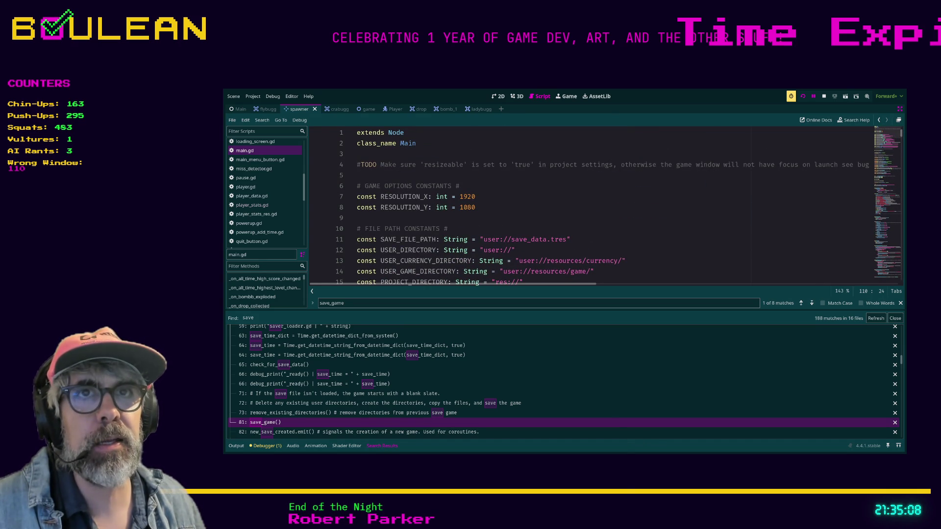
scroll(618, 206, down, 3)
scroll(618, 206, down, 11)
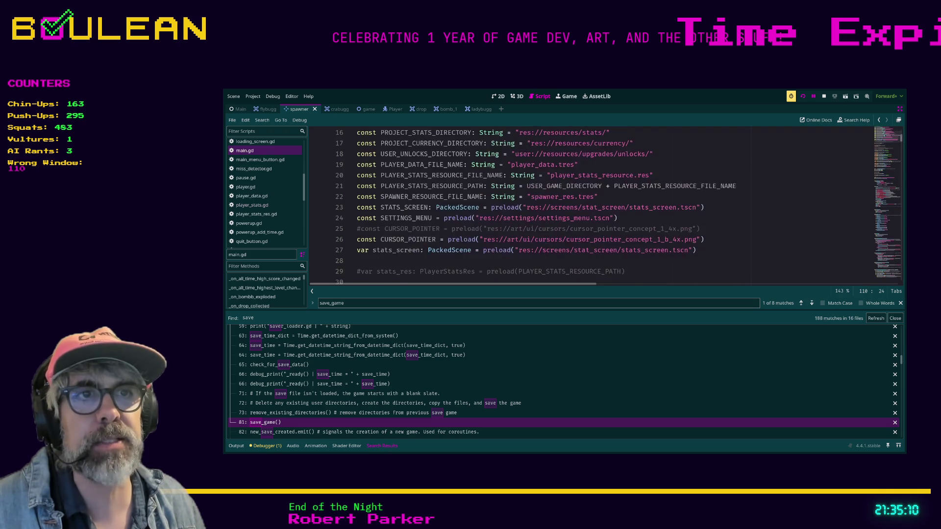
scroll(618, 206, down, 4)
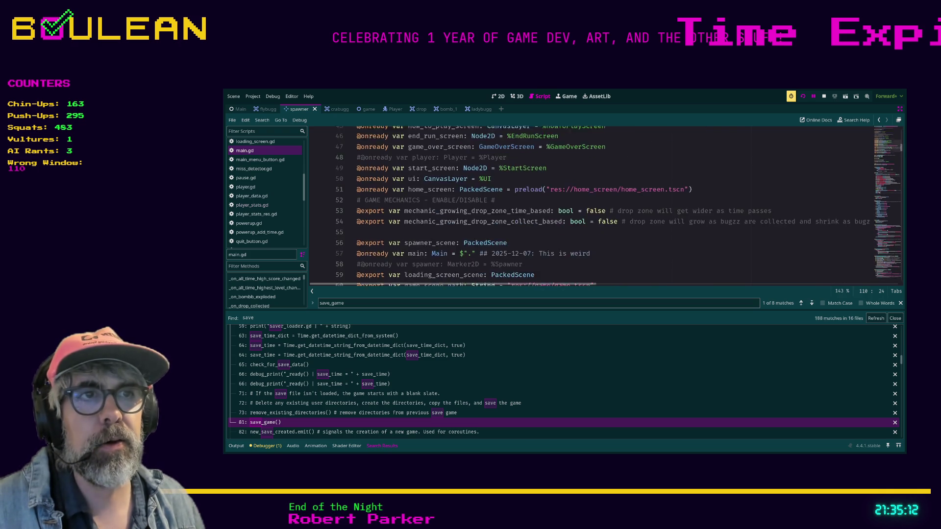
ctrl+scroll(618, 206, up, 2)
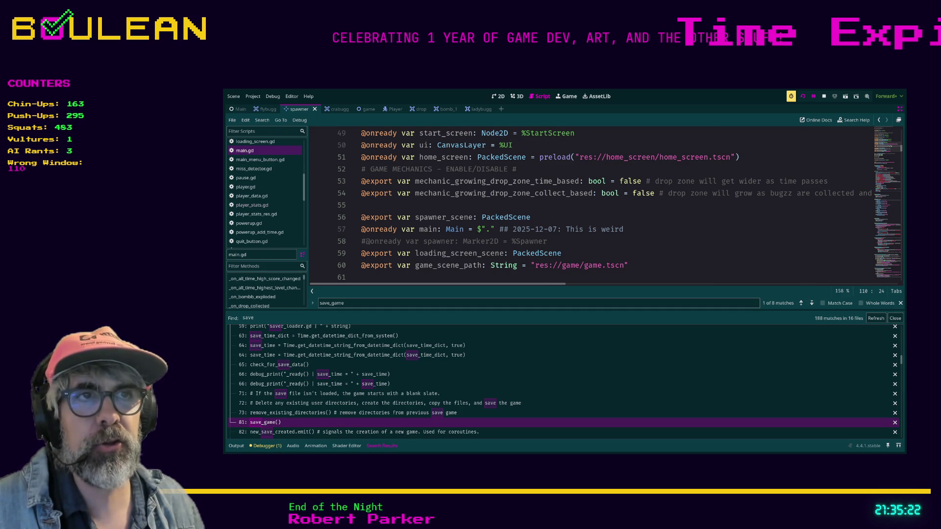
Select the $"." node path, then the whole var main declaration on line 57
drag(495, 229, 477, 229)
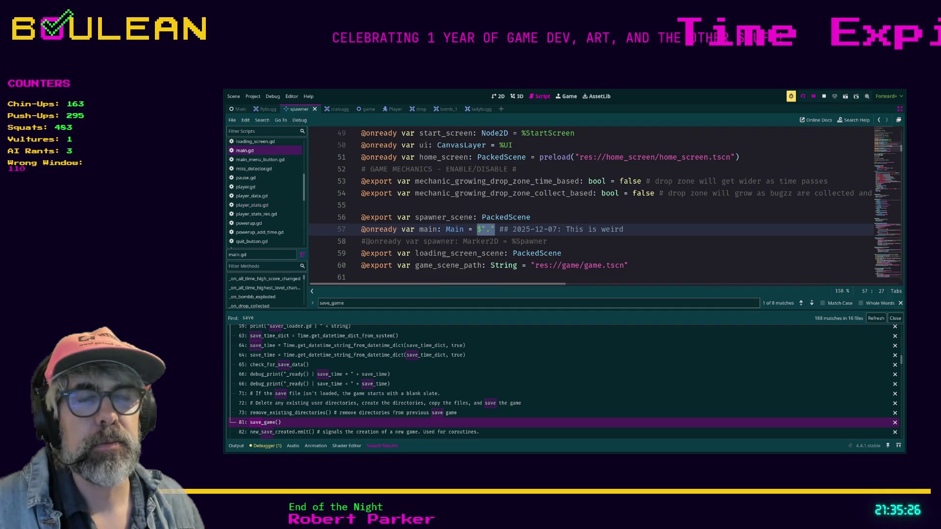
click(547, 241)
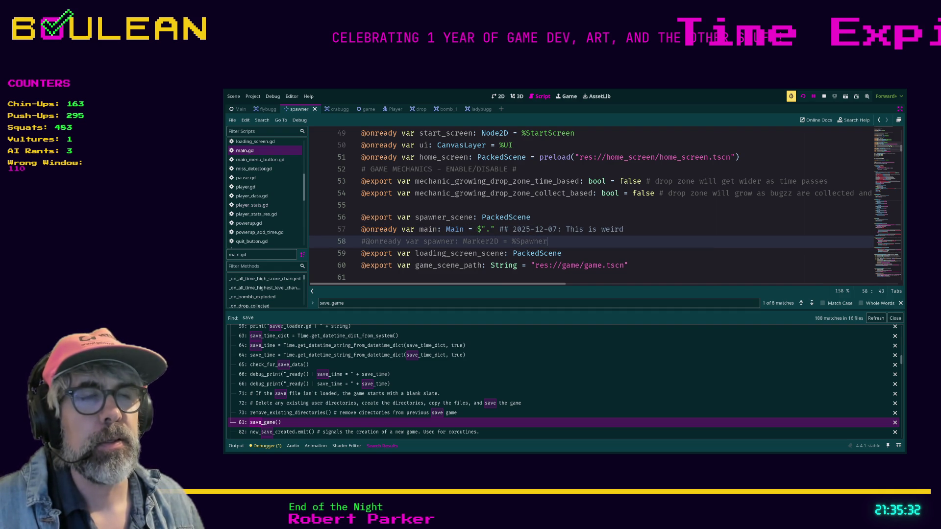
drag(401, 229, 495, 229)
click(419, 228)
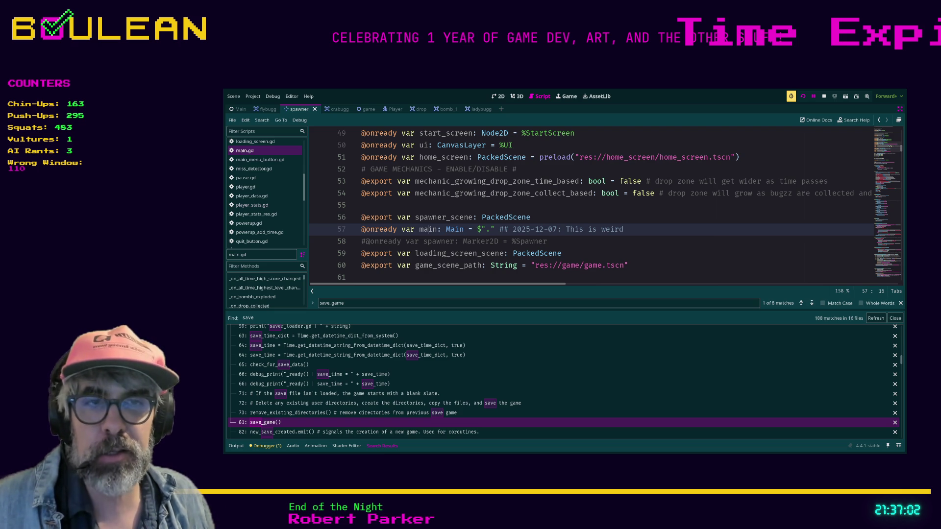
scroll(604, 206, down, 1)
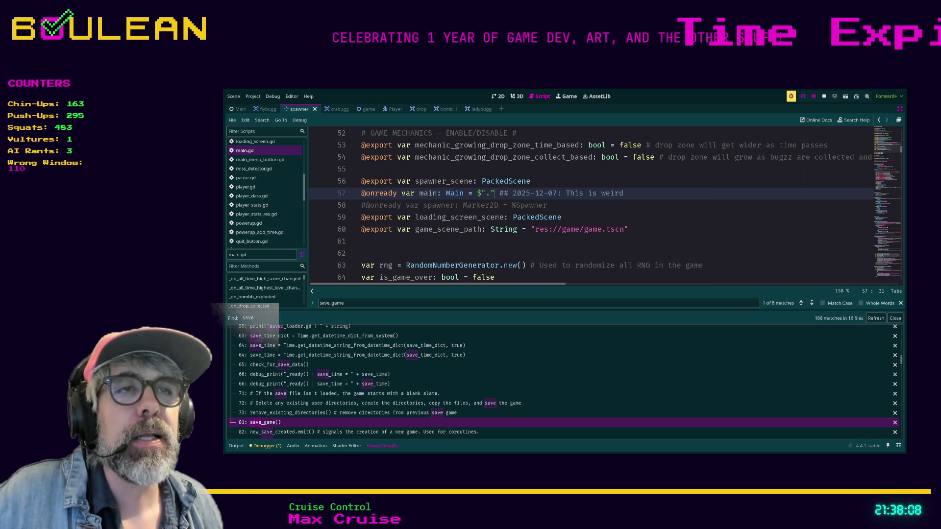
drag(495, 194, 411, 193)
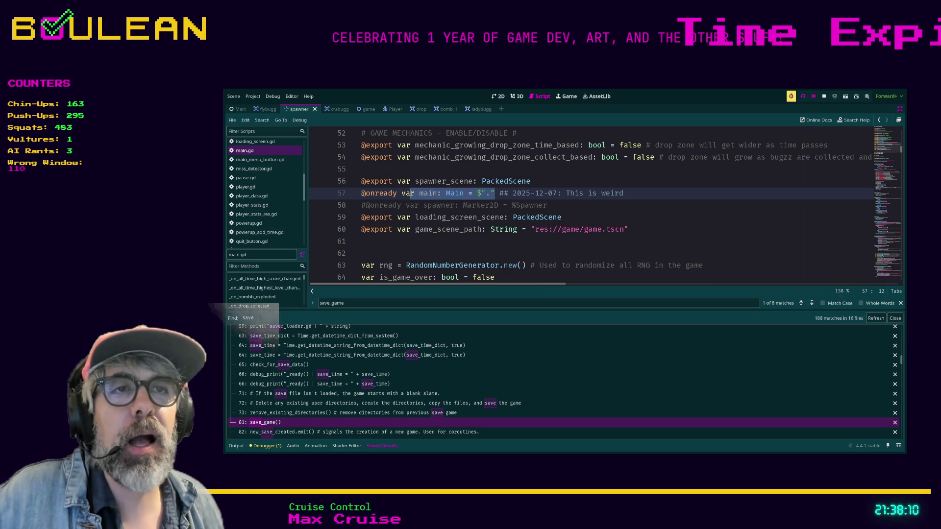
click(401, 193)
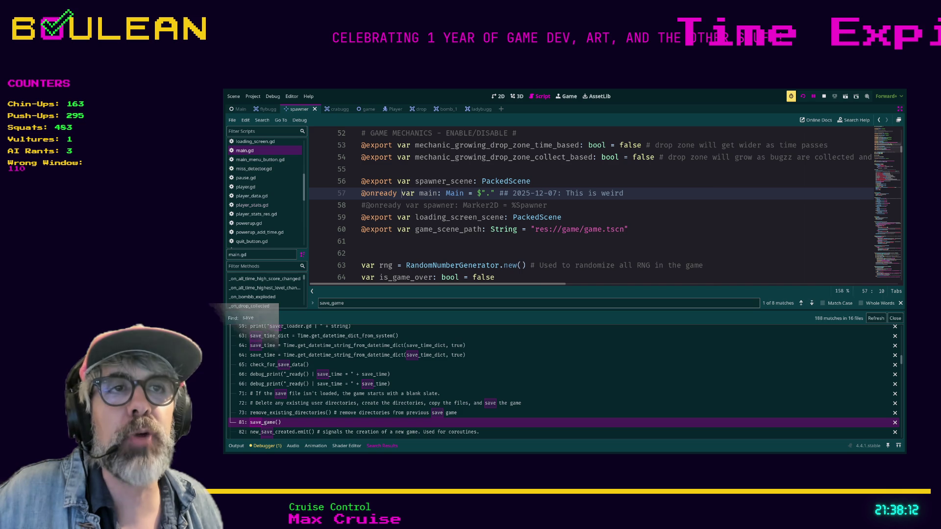
drag(495, 193, 478, 193)
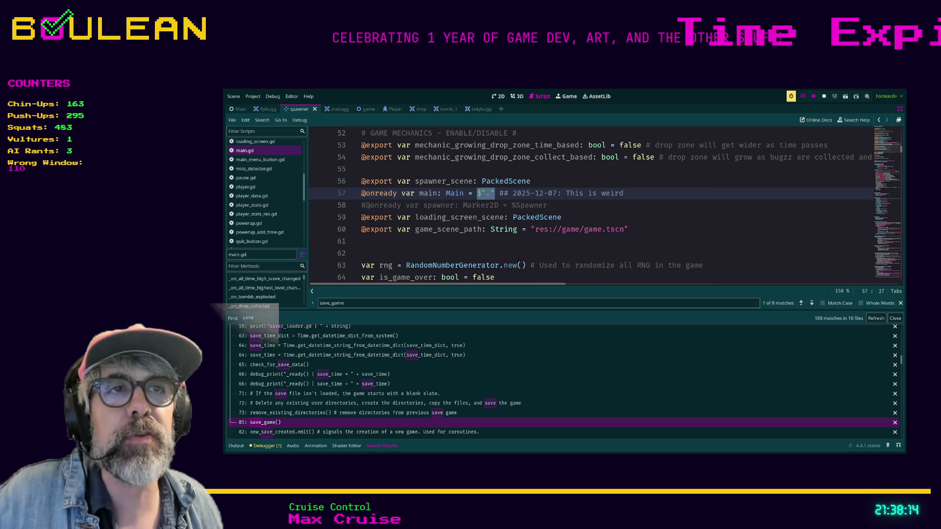
drag(416, 193, 499, 193)
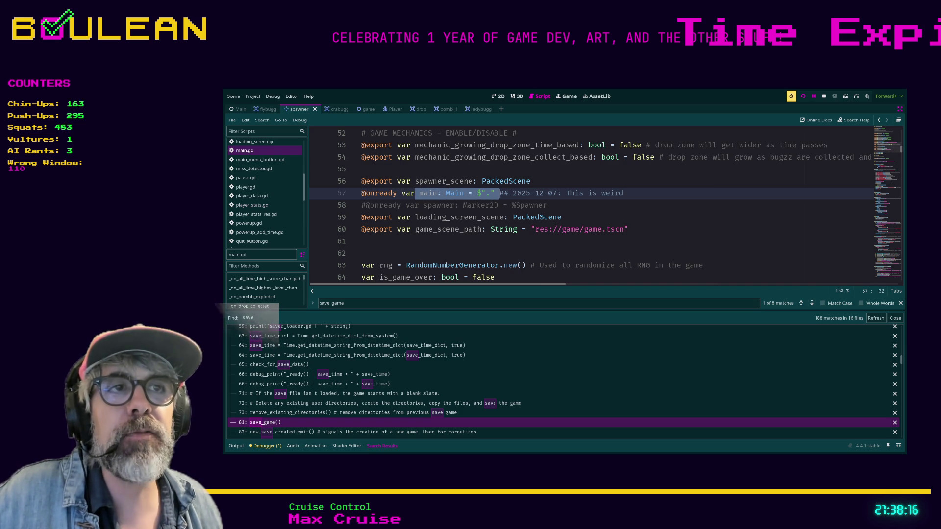
click(495, 193)
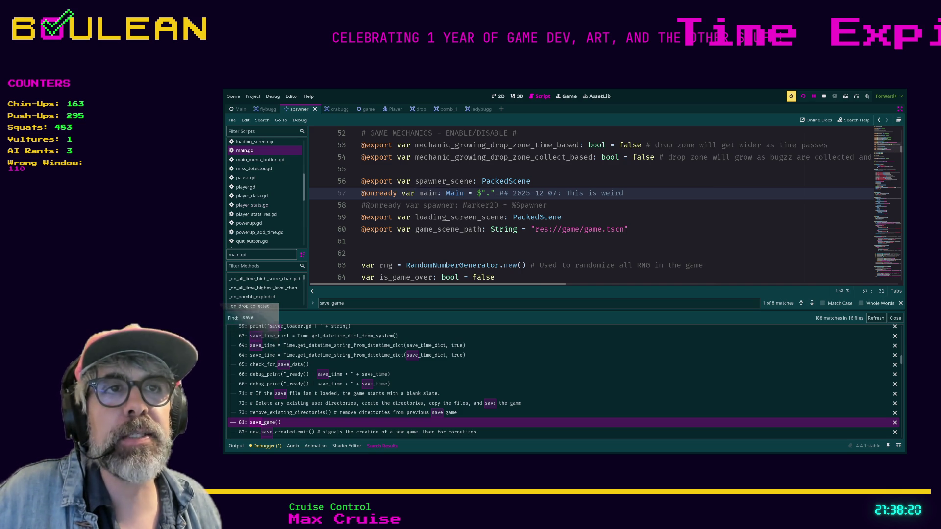
drag(406, 193, 496, 194)
key(End)
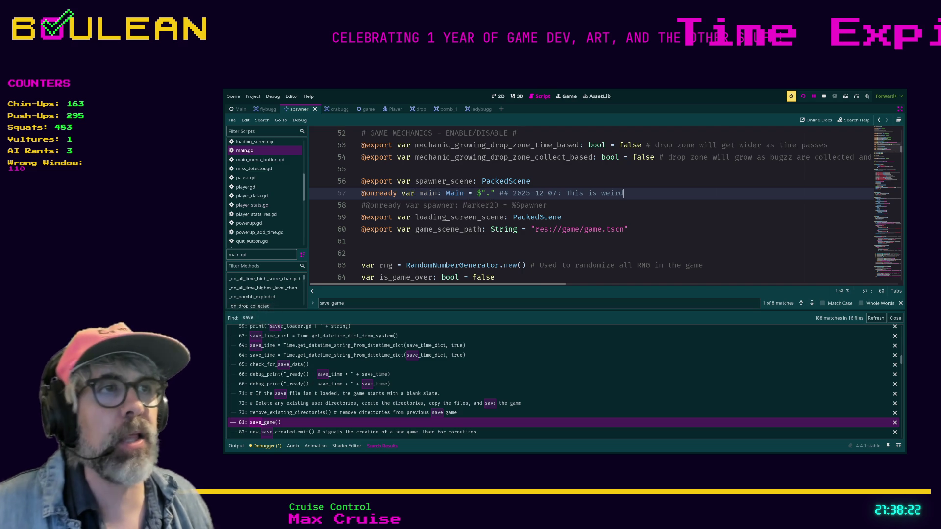
text( self. t)
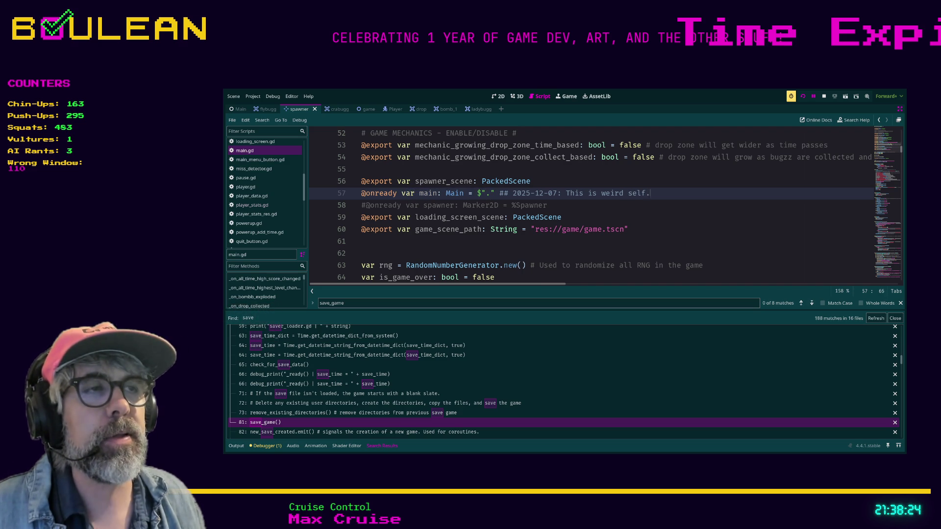
key(BackSpace)
key(BackSpace)
key(BackSpace)
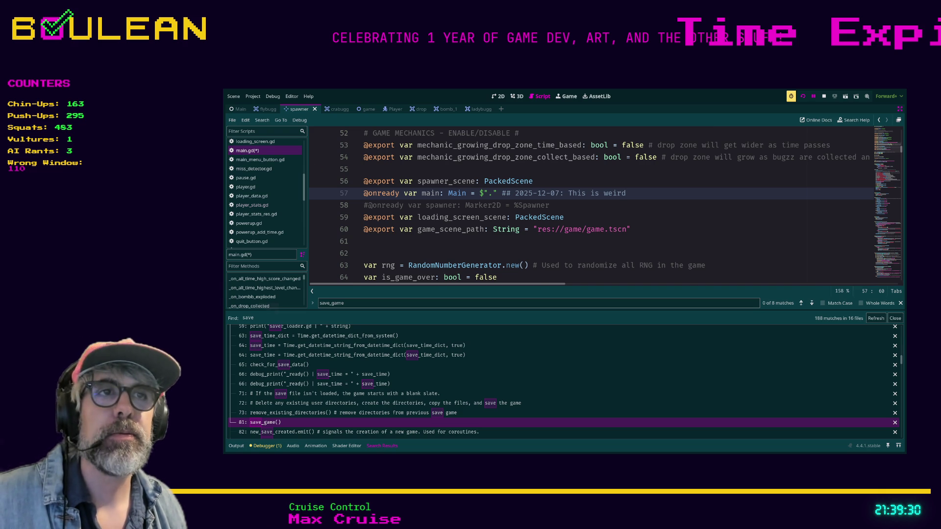
click(493, 193)
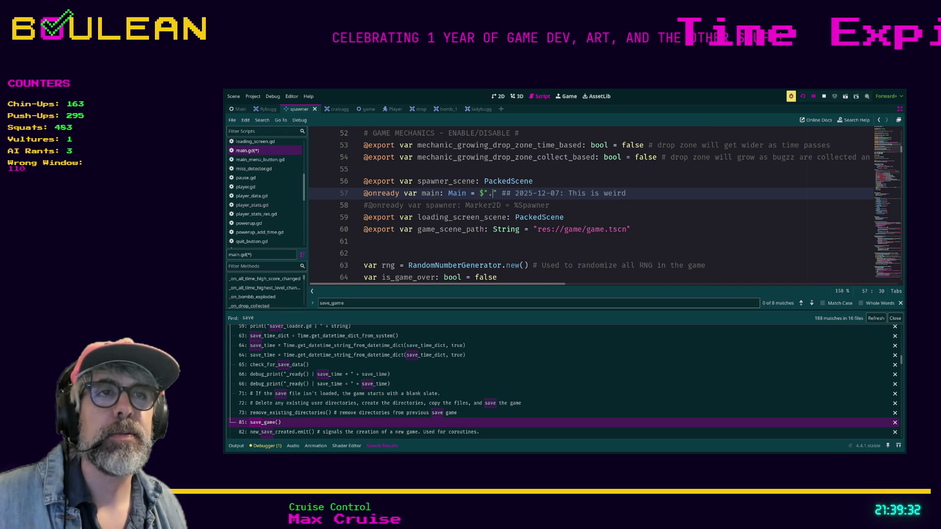
drag(501, 193, 462, 193)
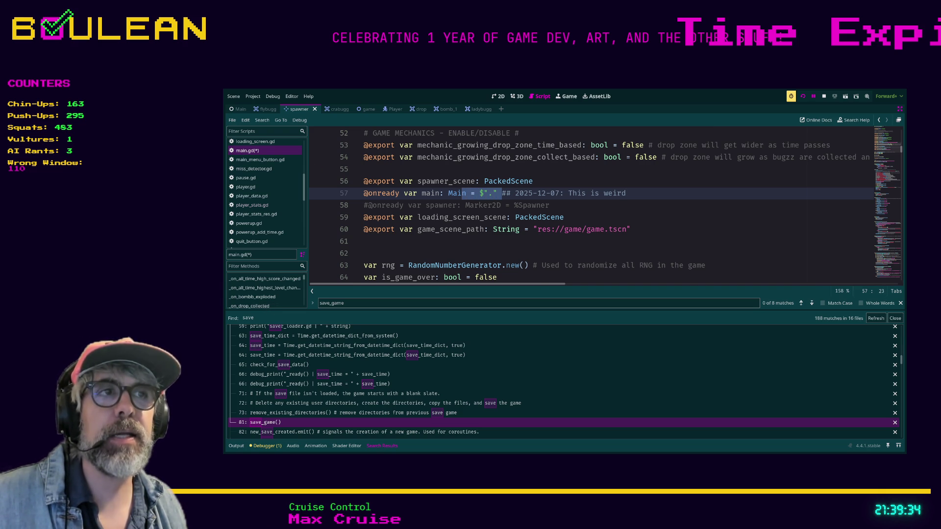
scroll(605, 205, up, 1)
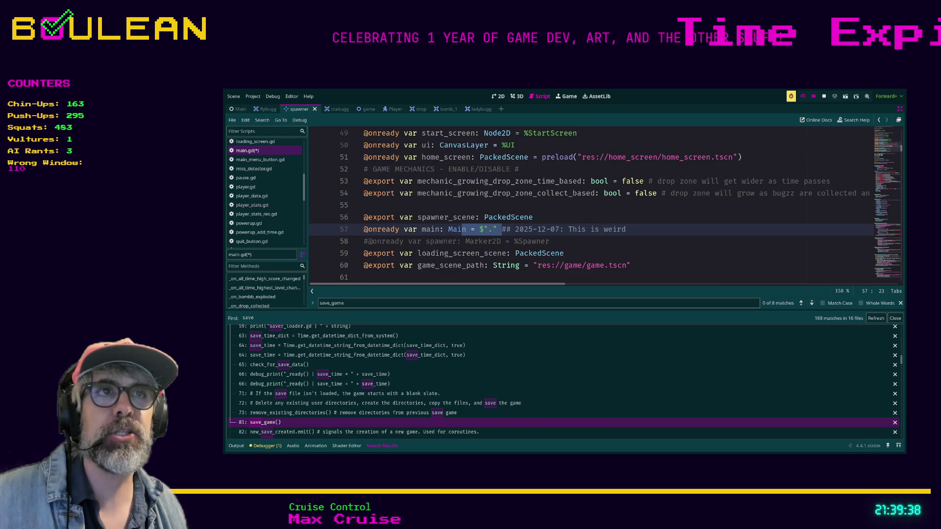
scroll(606, 204, down, 2)
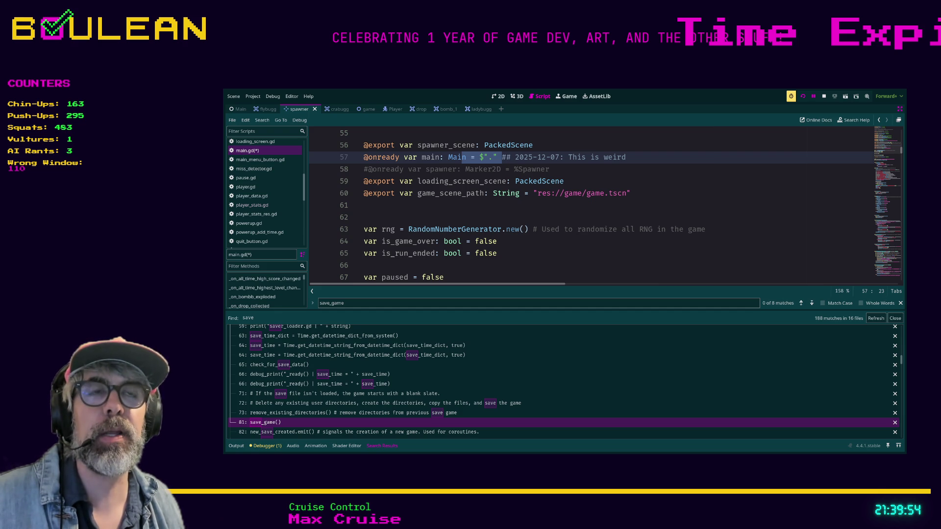
drag(422, 157, 497, 157)
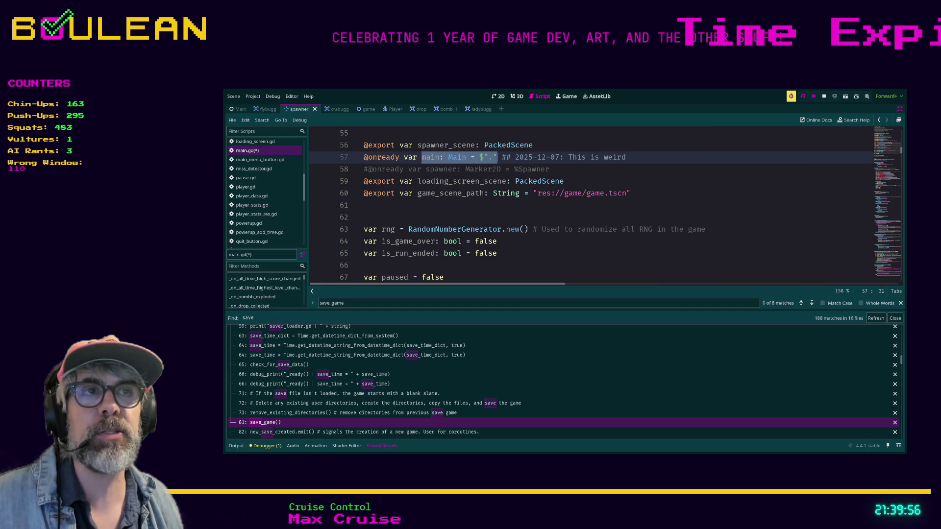
scroll(589, 206, down, 1)
scroll(605, 205, up, 1)
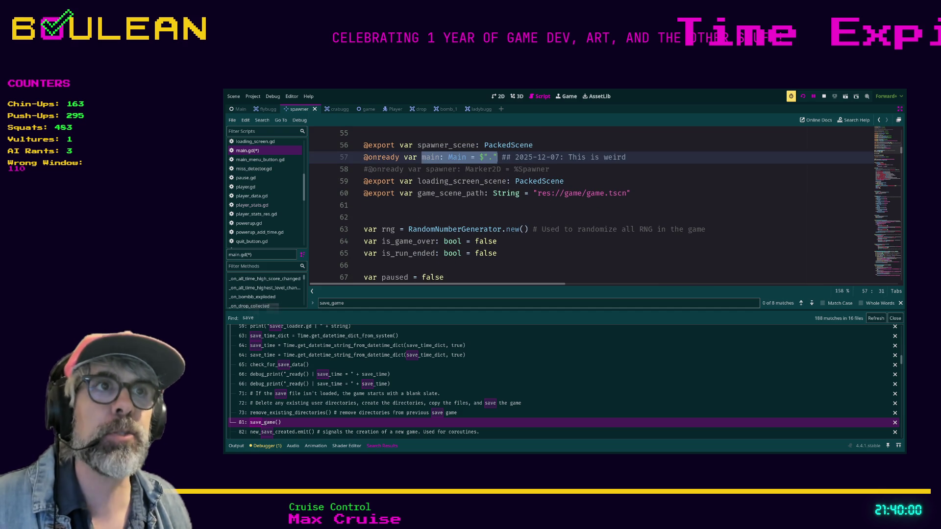
drag(501, 157, 431, 157)
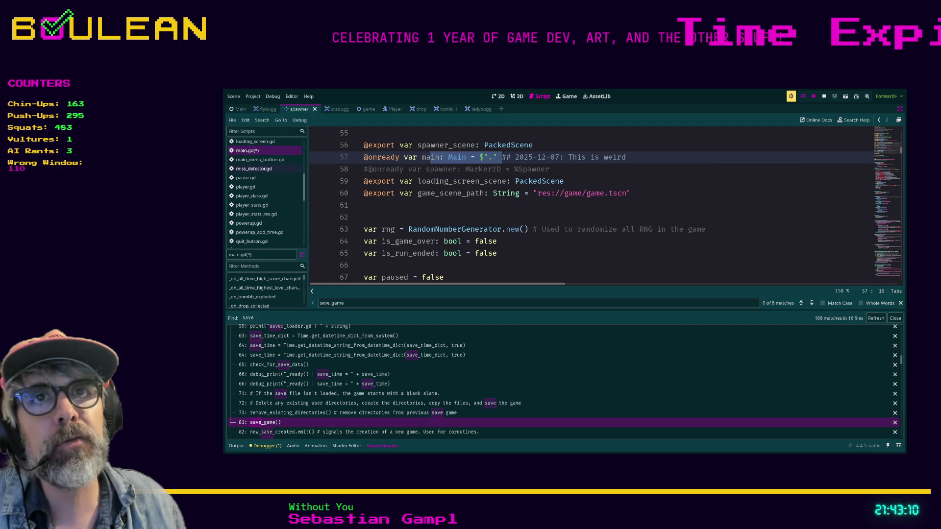
Save the pending changes to main.gd
click(260, 159)
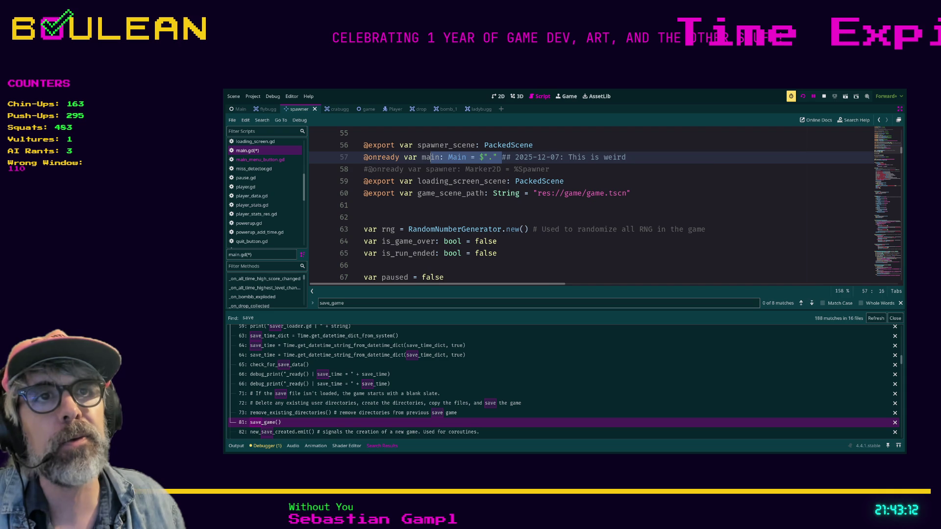
click(364, 205)
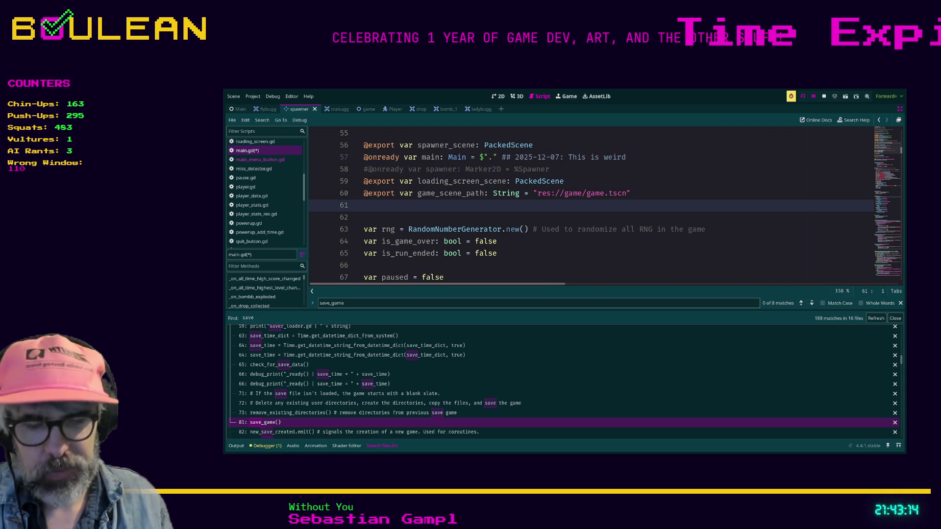
key(ctrl+s)
Return to the top of main.gd, showing the RESOLUTION_X and RESOLUTION_Y constants
scroll(588, 206, up, 2)
scroll(588, 206, up, 6)
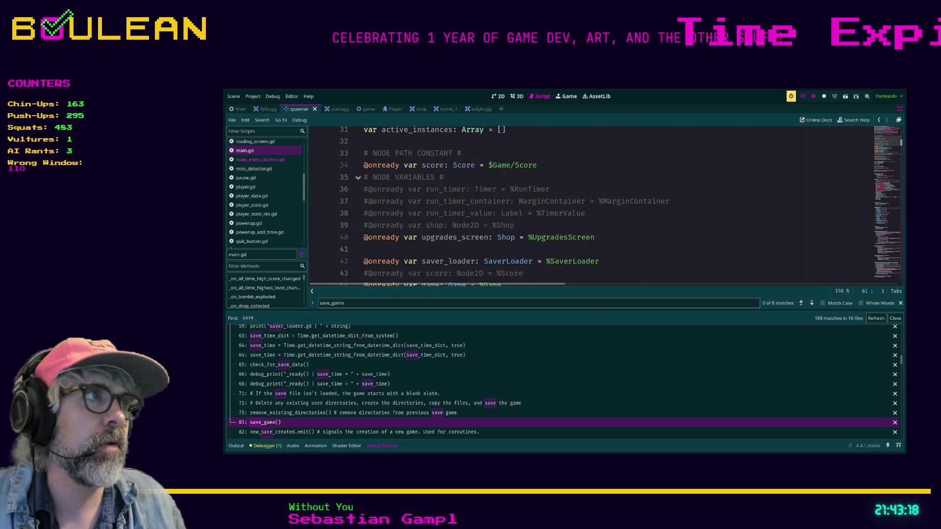
scroll(588, 206, up, 10)
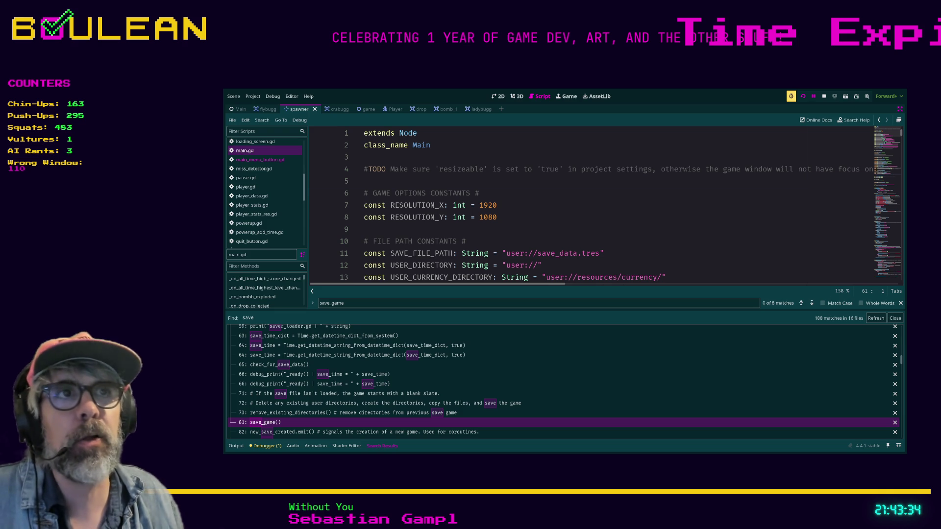
click(364, 181)
Restore the side docks, filter the FileSystem dock by 'data', and open data_global.gd
key(ctrl+shift+F11)
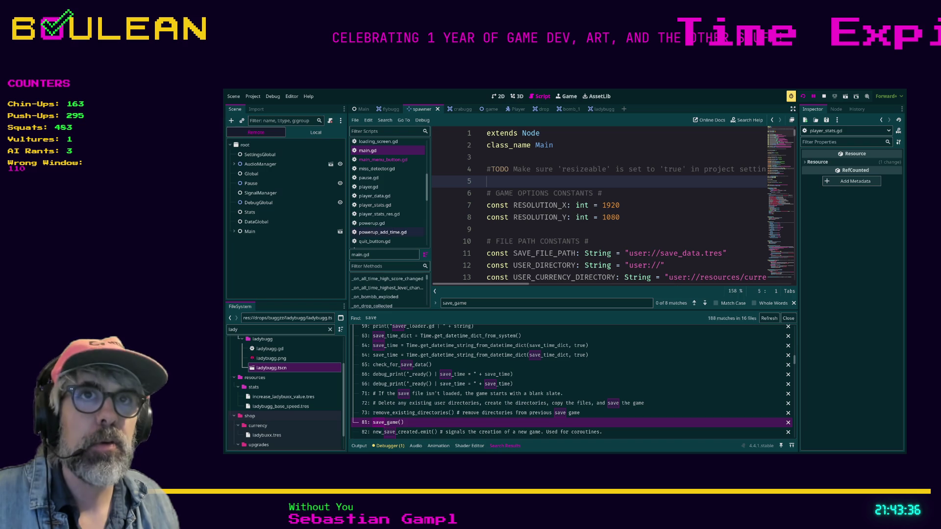
double_click(233, 329)
text(datag)
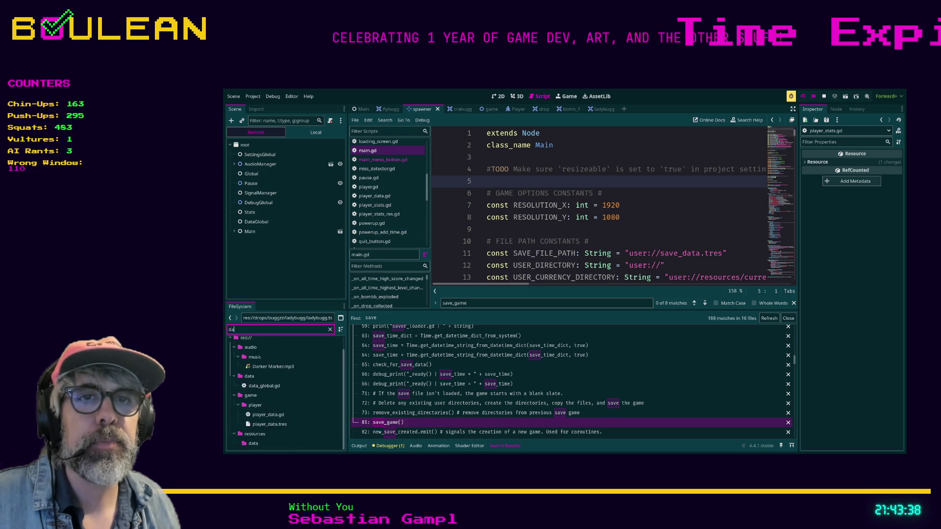
key(BackSpace)
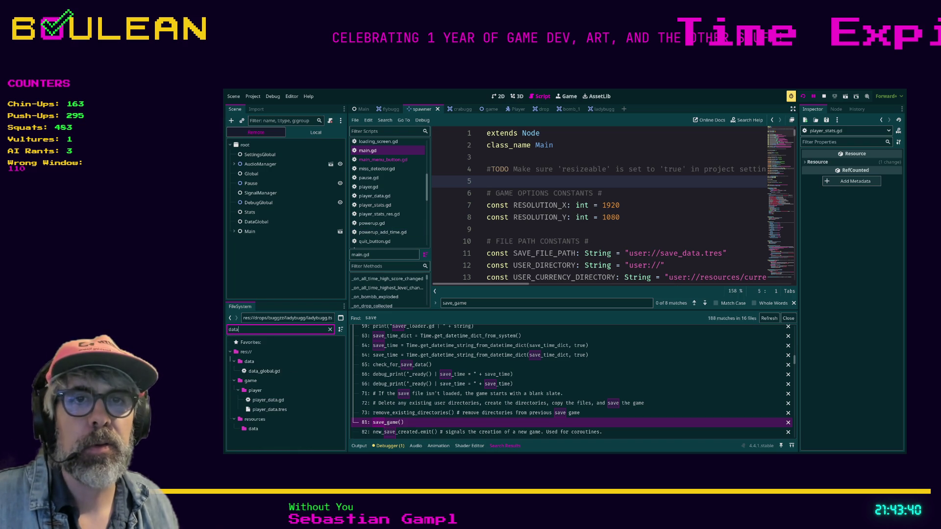
double_click(264, 371)
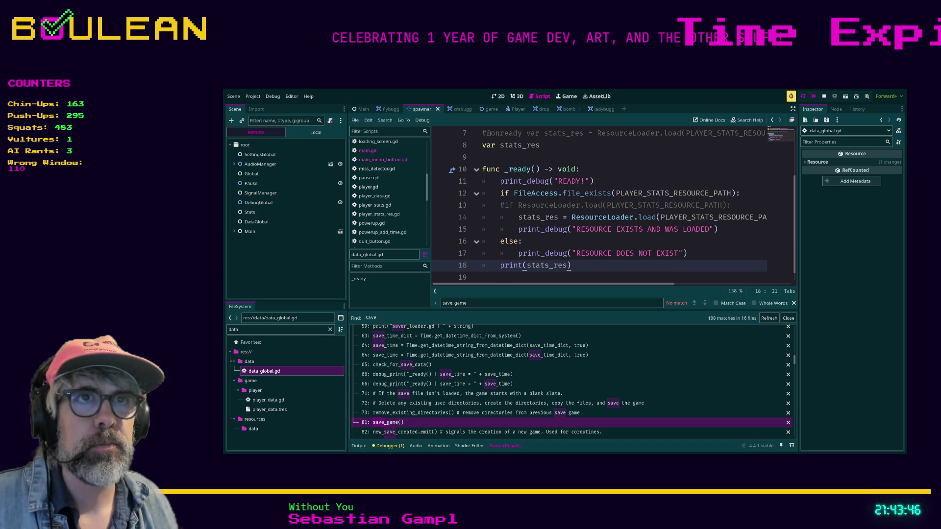
Scroll up in data_global.gd to view the _ready resource-loading code
scroll(382, 169, up, 2)
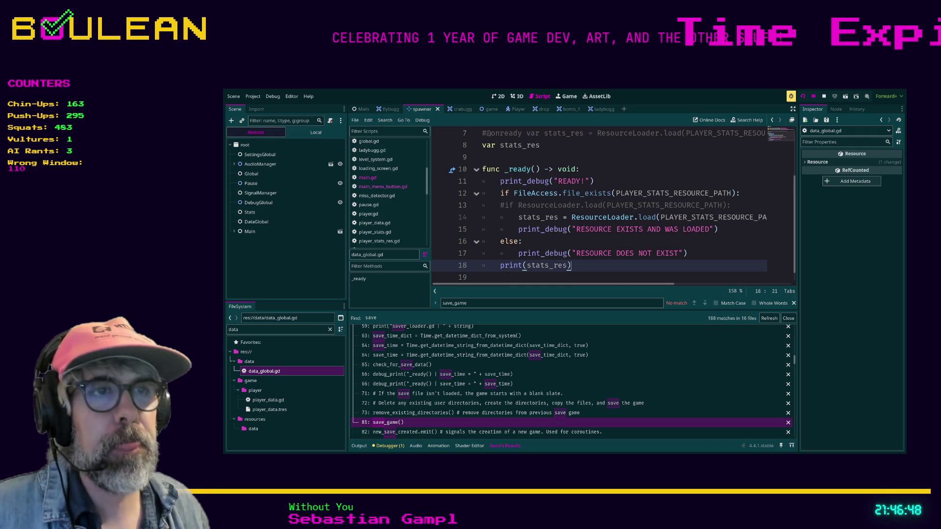
Hide the side docks and enlarge the code area over the search results panel
scroll(598, 206, up, 3)
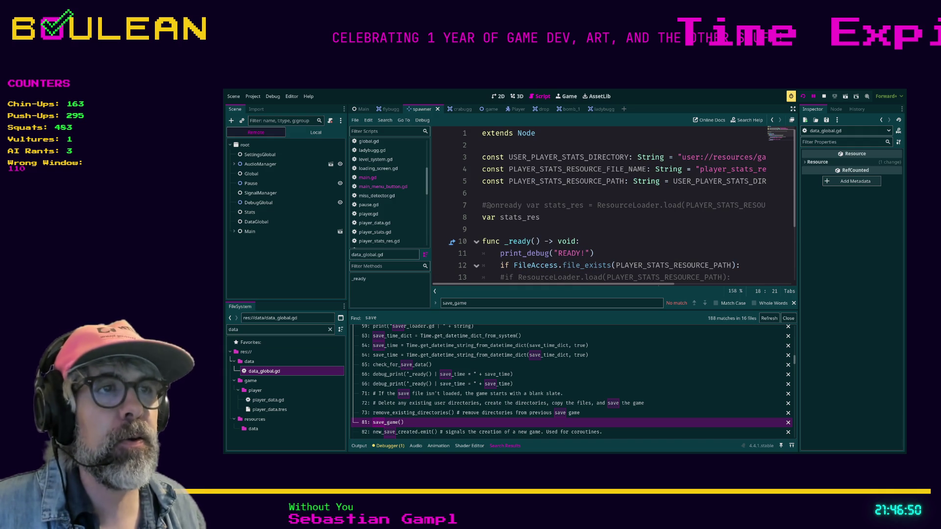
click(485, 229)
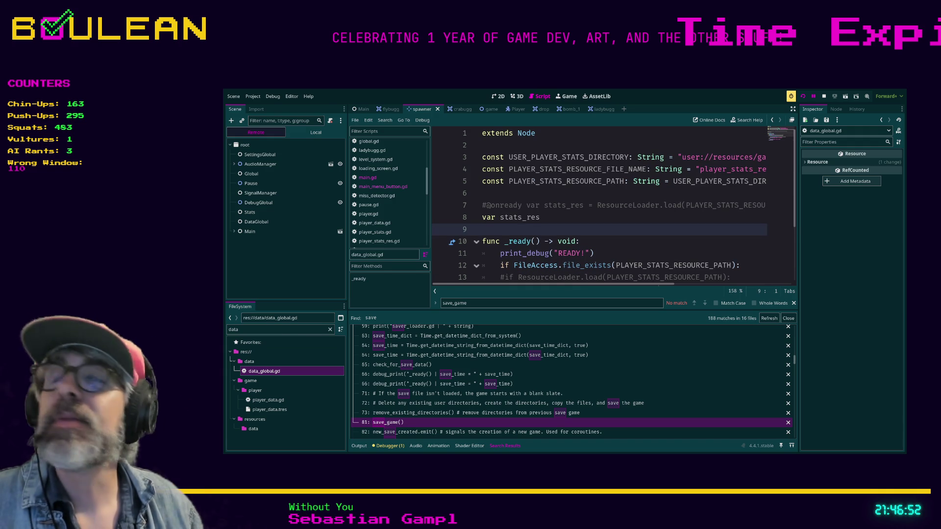
key(ctrl+shift+F11)
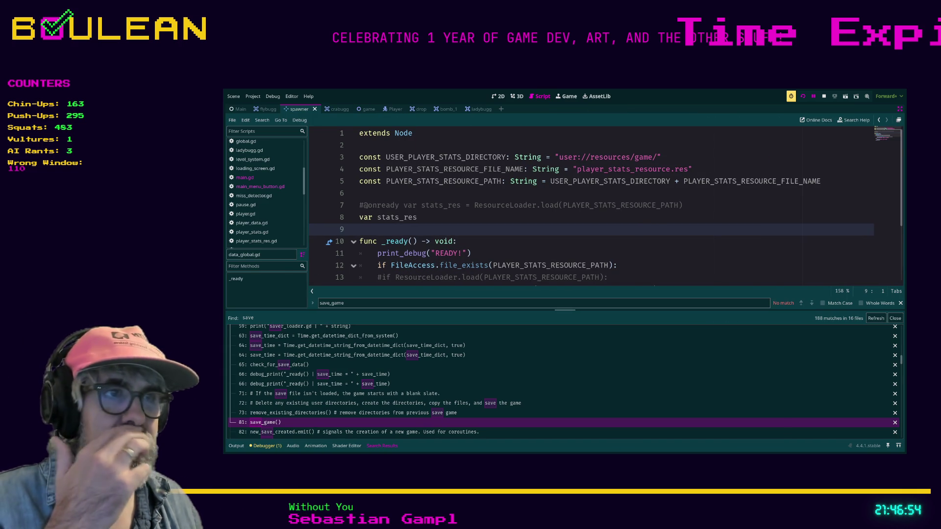
drag(566, 310, 565, 367)
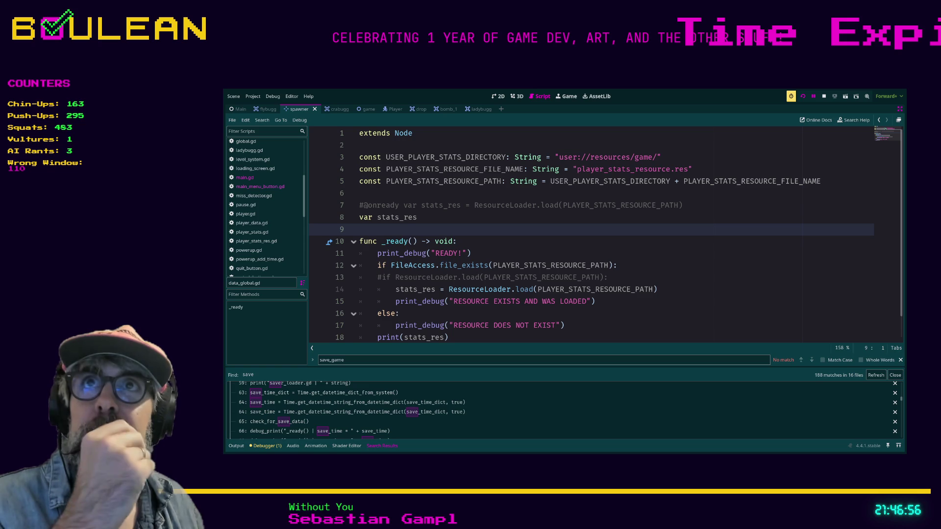
scroll(606, 235, down, 1)
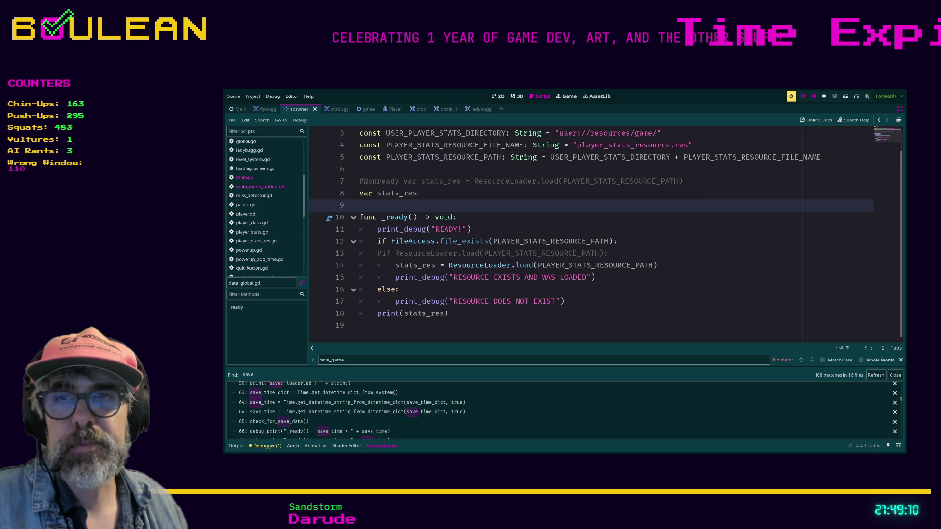
Place the caret on the empty line 19 after the _ready function
click(359, 325)
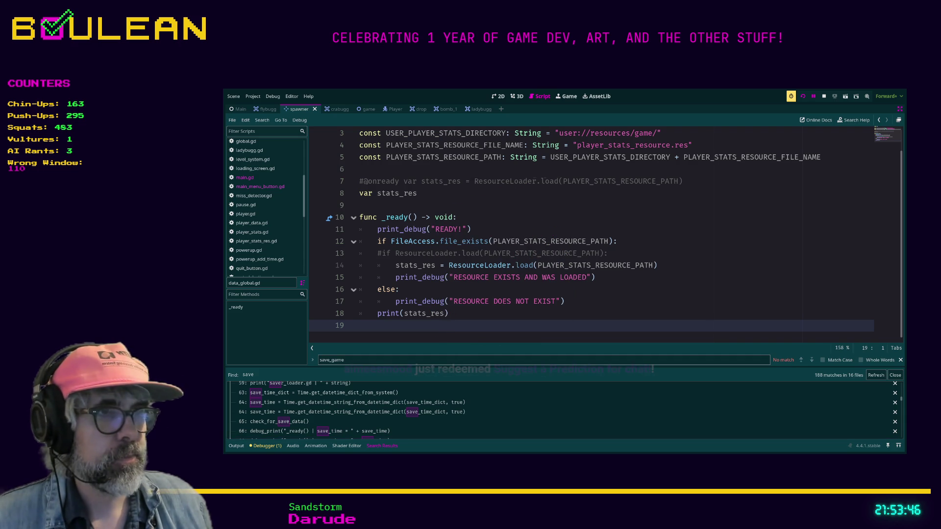
Load the Twitch homepage in a new tab
key(ctrl+t)
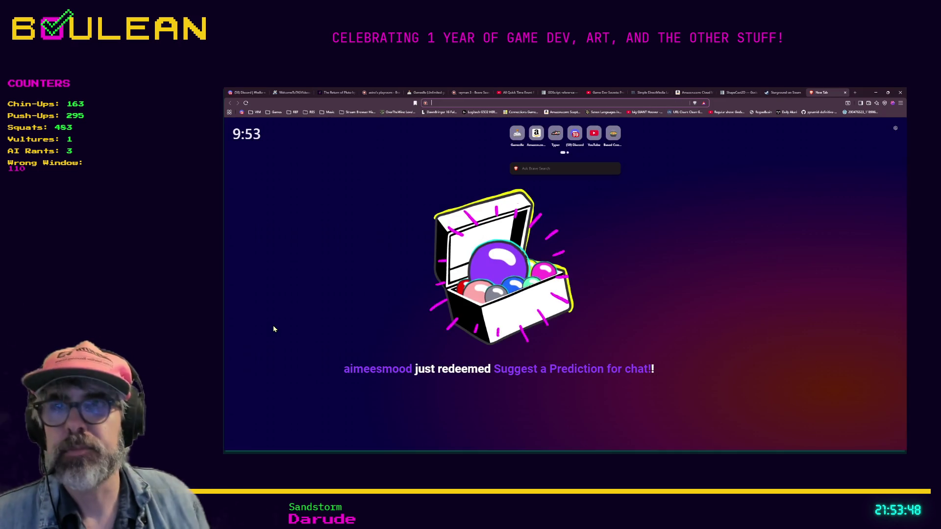
text(twitch)
key(Return)
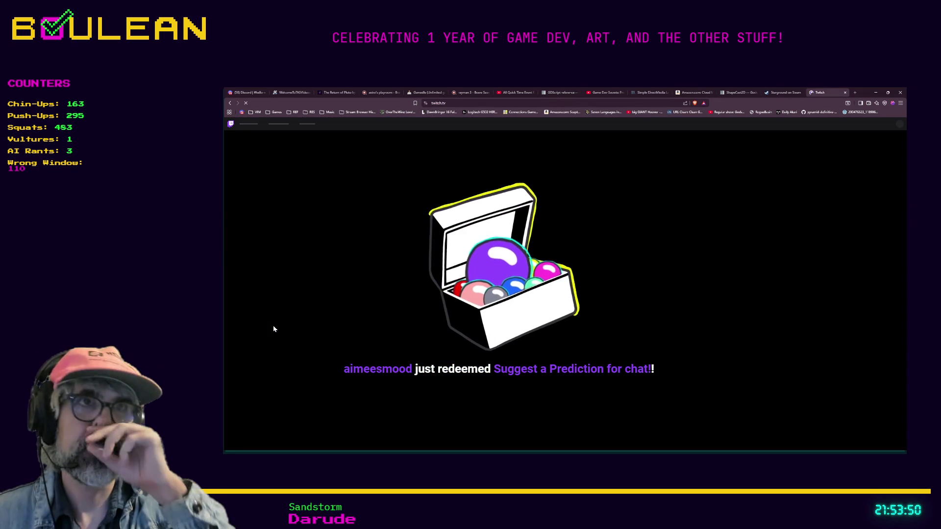
Search 'twitch outage' in another new tab and open the official Twitch Status page
key(ctrl+t)
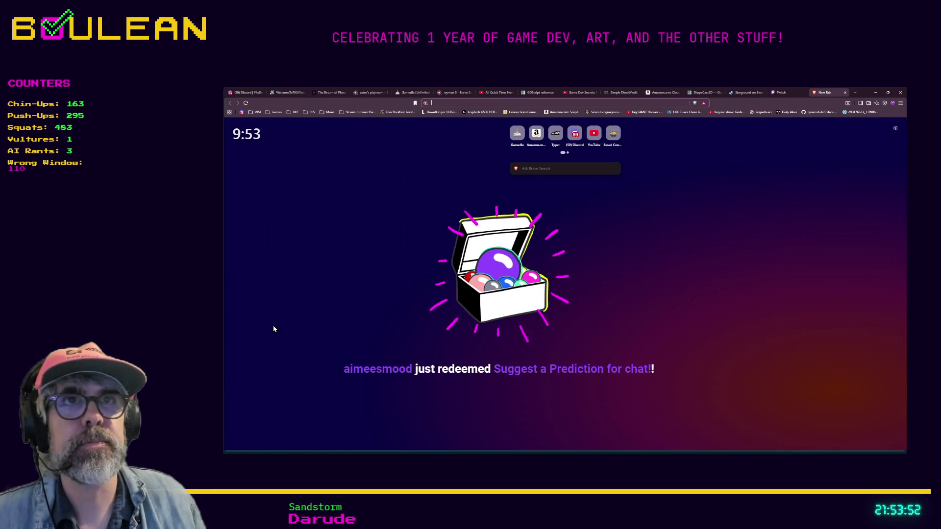
text(twitch outag)
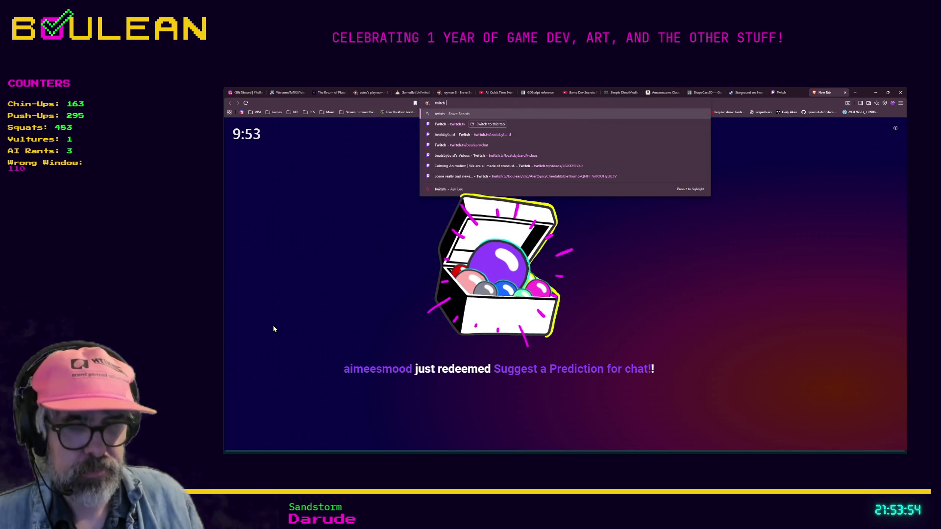
text(e)
key(Return)
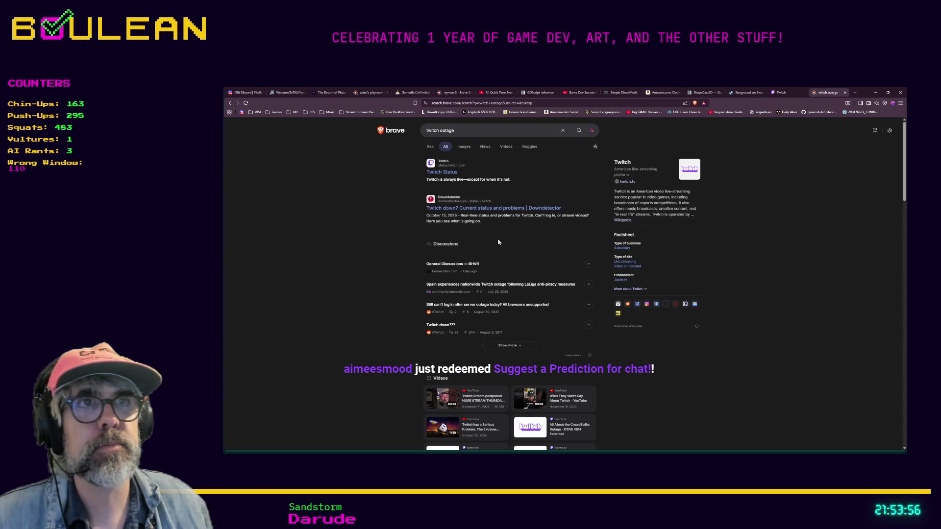
click(442, 172)
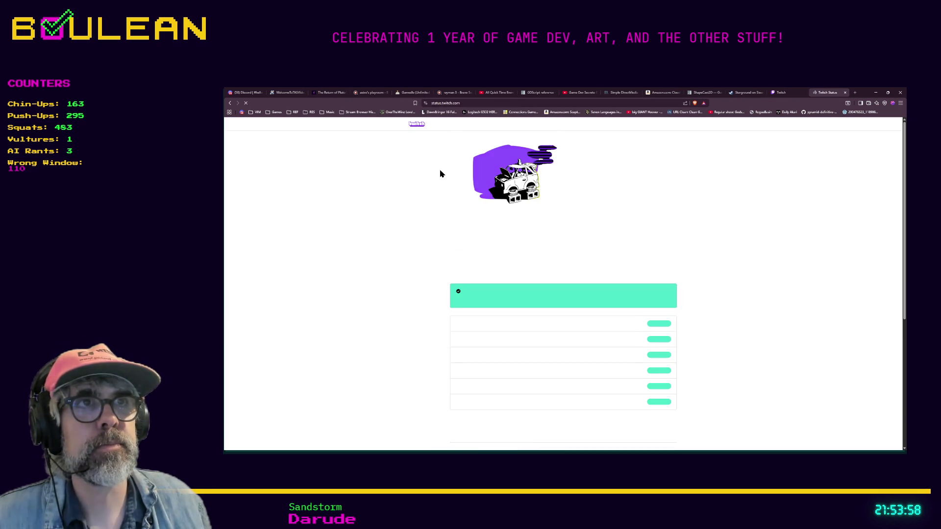
scroll(547, 247, down, 3)
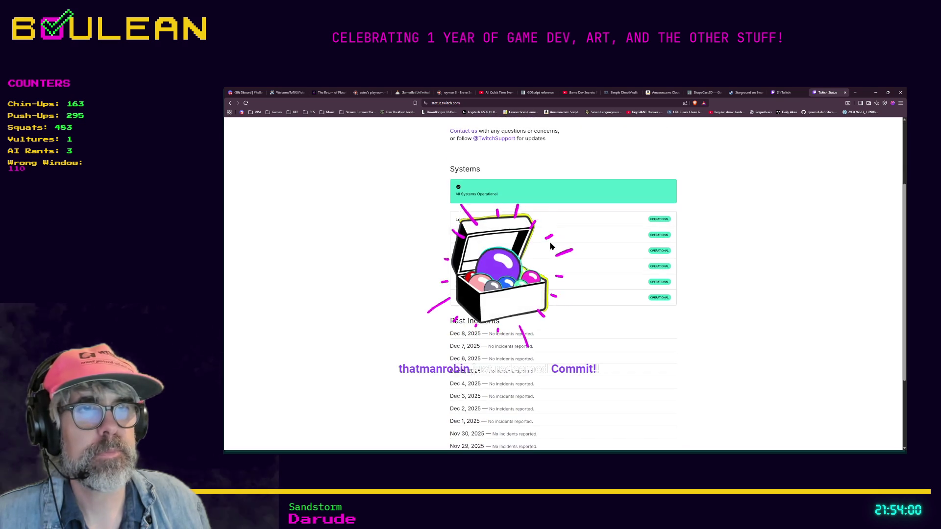
scroll(549, 246, up, 1)
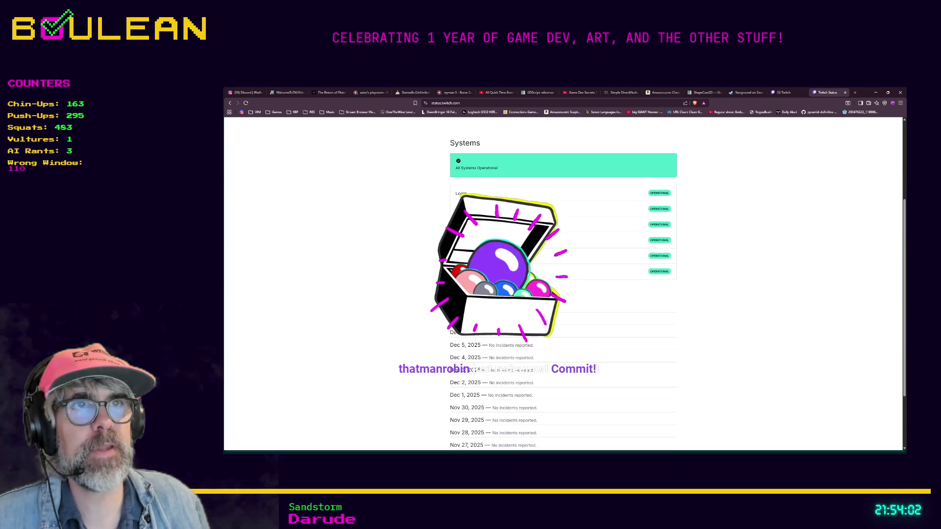
scroll(512, 309, down, 1)
scroll(513, 309, up, 2)
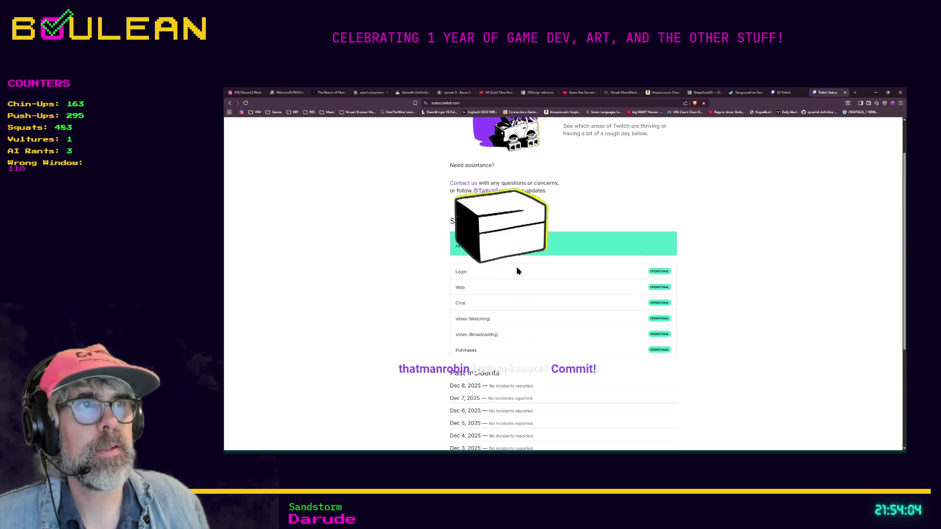
scroll(595, 304, up, 2)
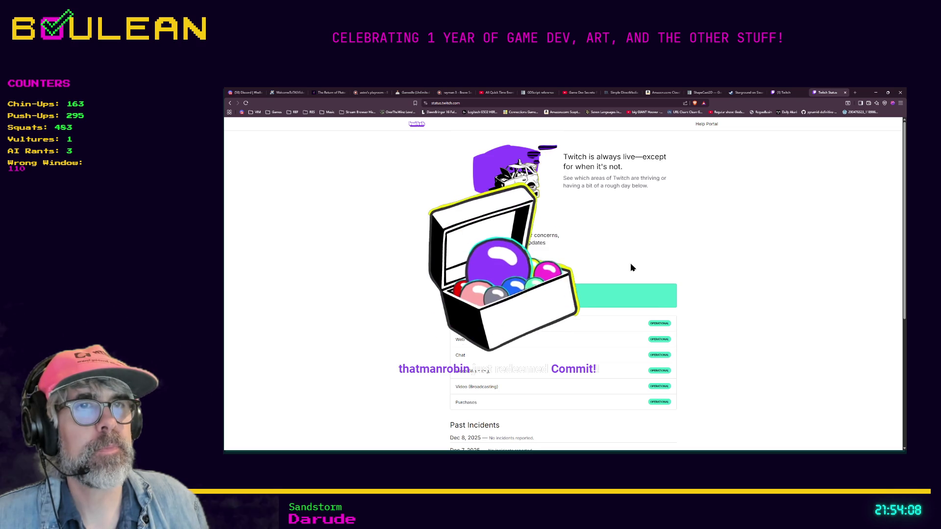
scroll(631, 270, down, 2)
scroll(632, 270, down, 1)
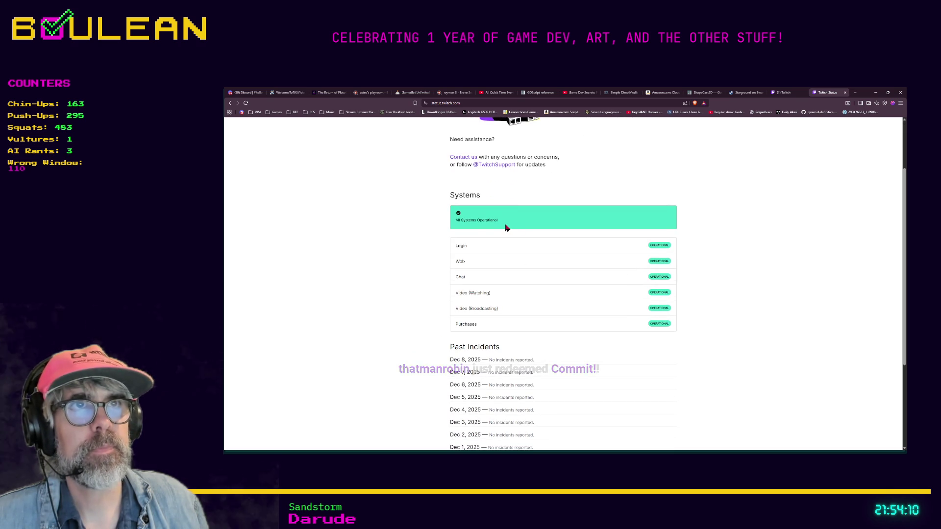
Return to the 'twitch outage' search results to find the Downdetector result
click(230, 104)
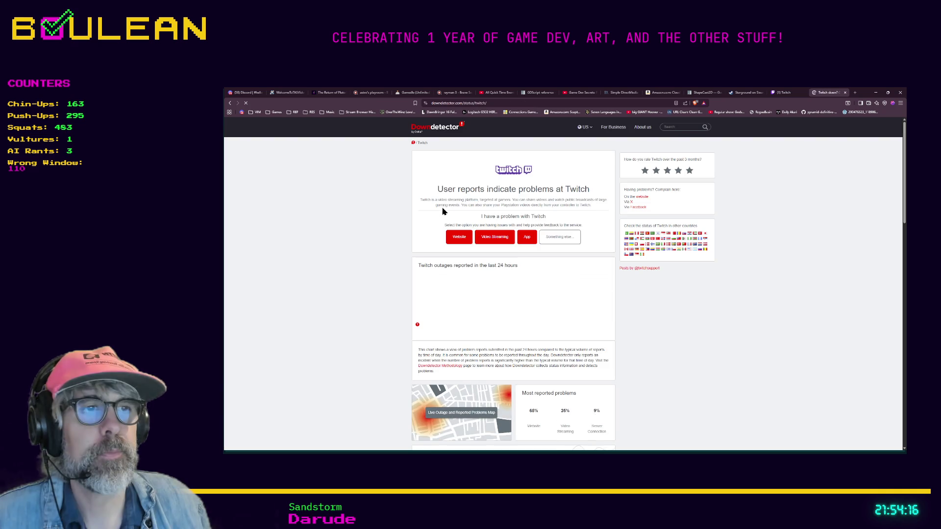
mouse_move(590, 301)
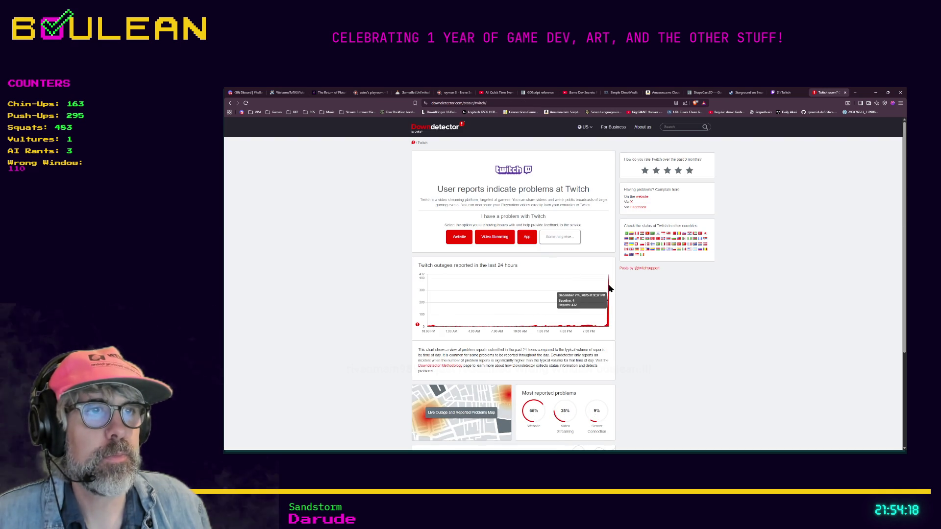